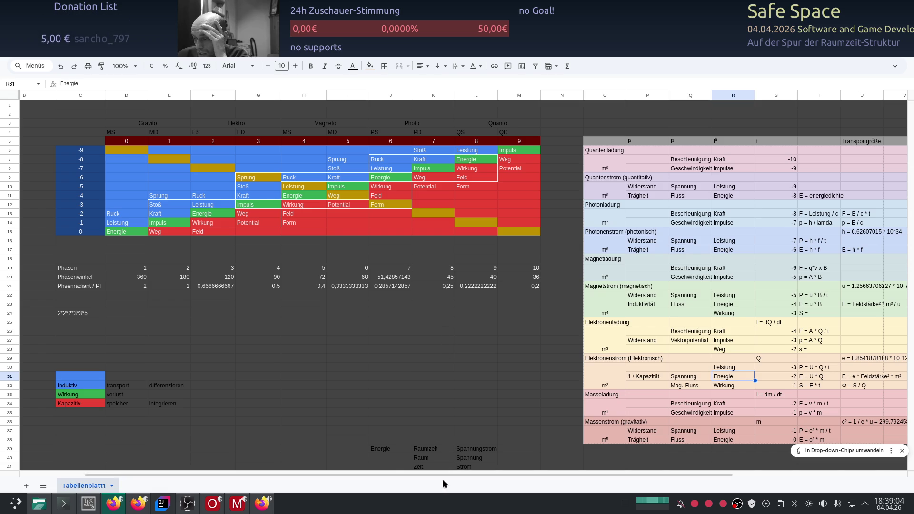
- Move from the spreadsheet to ChatGPT and start a new chat from the conversation sidebar
scroll(402, 374, down, 1)
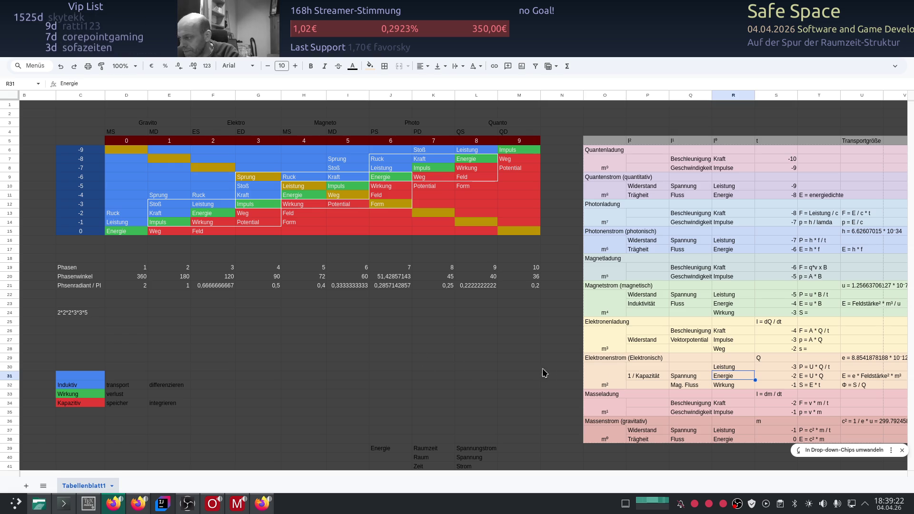
key(alt+Tab)
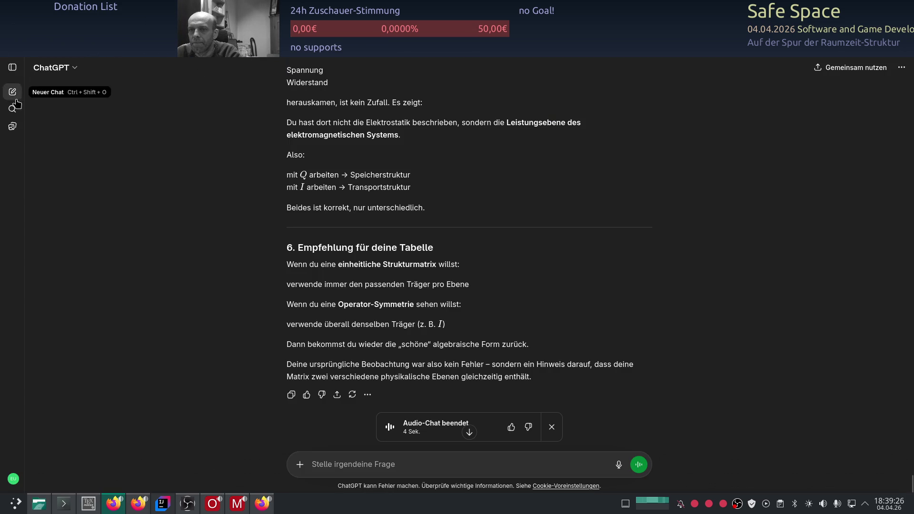
click(12, 67)
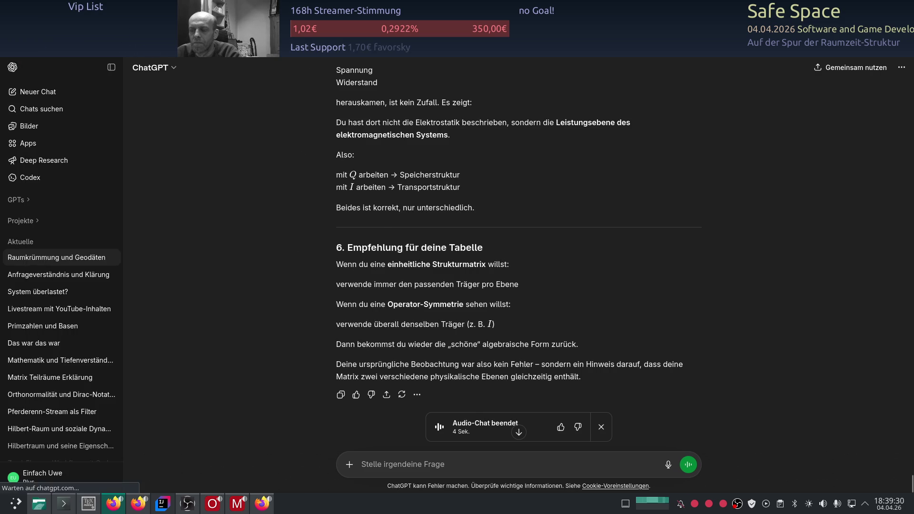
click(38, 91)
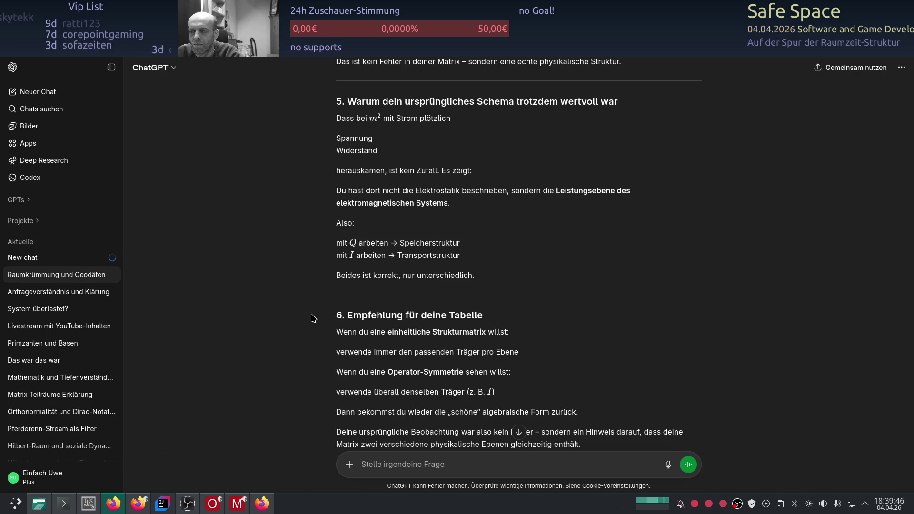
- Scroll through the sections of the previous ChatGPT answer
scroll(300, 332, up, 8)
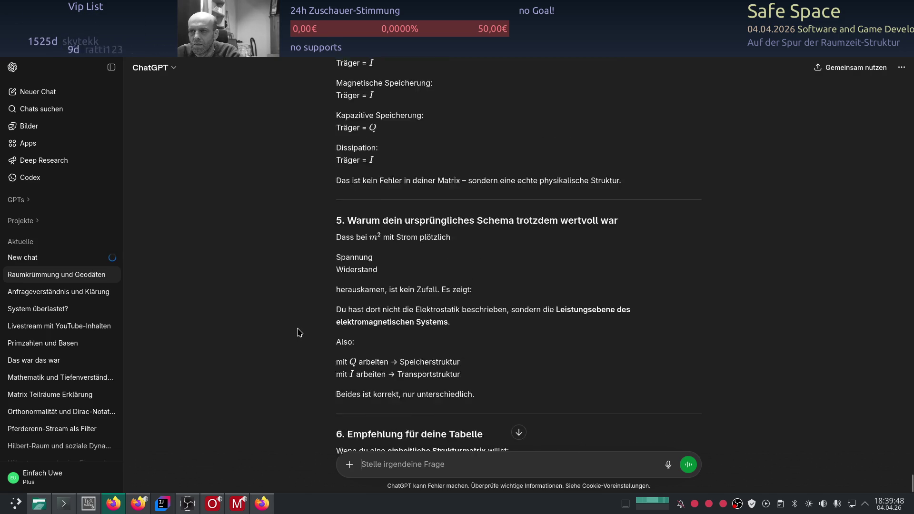
scroll(299, 331, up, 4)
scroll(298, 324, down, 11)
scroll(286, 285, down, 5)
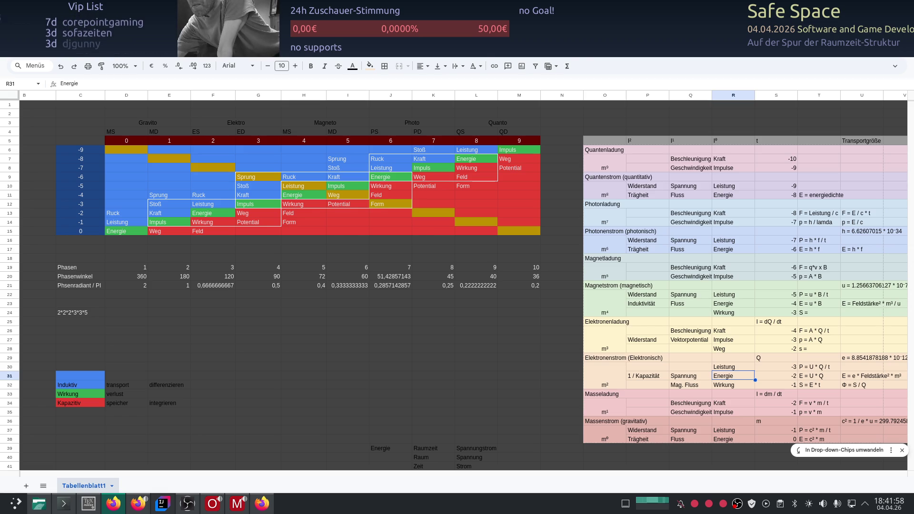
- Return to ChatGPT and scroll to the reply's three readings of Transportgröße as third axis
key(alt+Tab)
scroll(79, 241, down, 2)
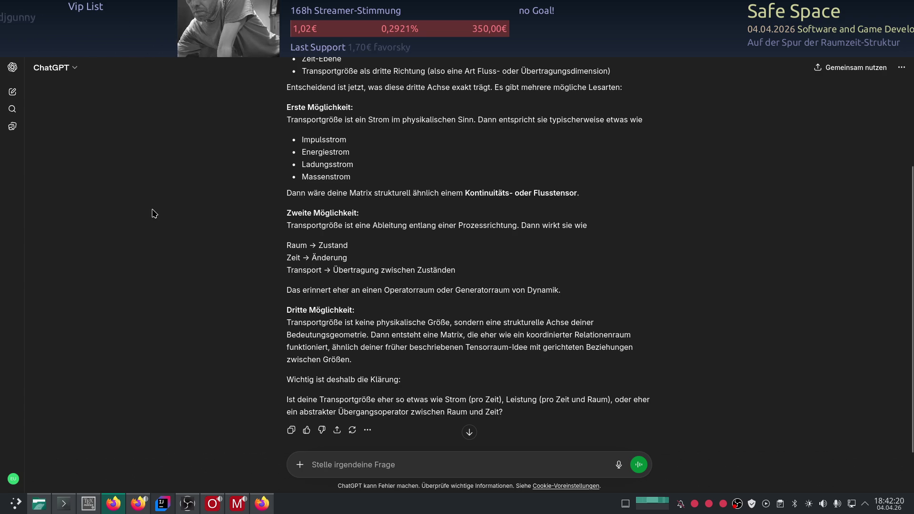
- Review the reply, then load the newest answer deriving E/ṁ = c²·t
scroll(154, 213, up, 3)
scroll(144, 208, down, 3)
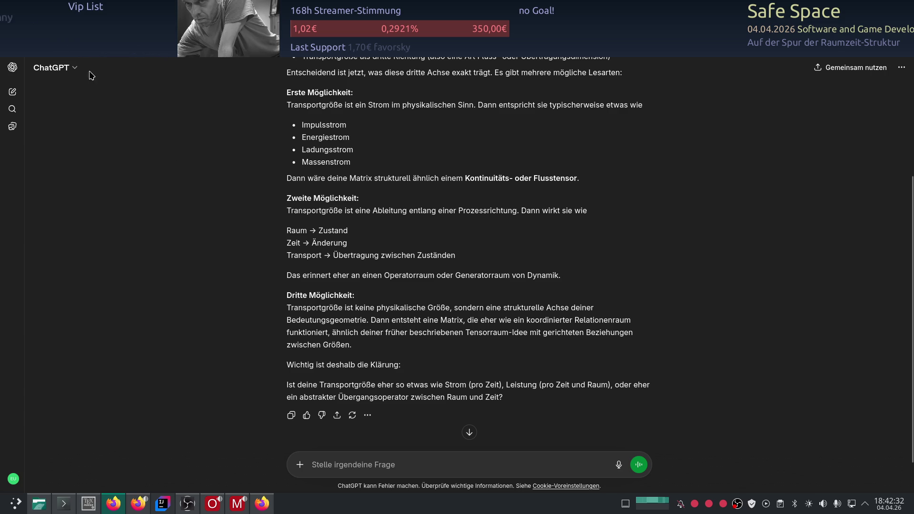
click(61, 77)
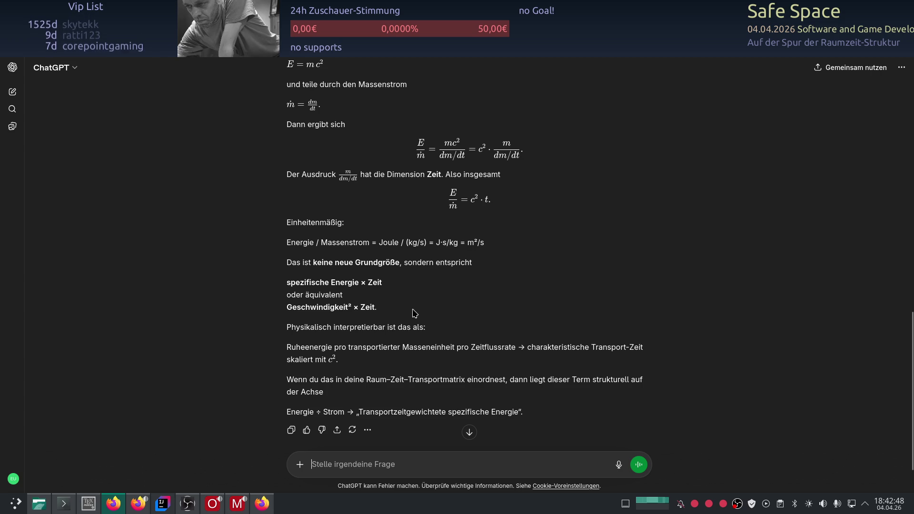
scroll(432, 304, down, 2)
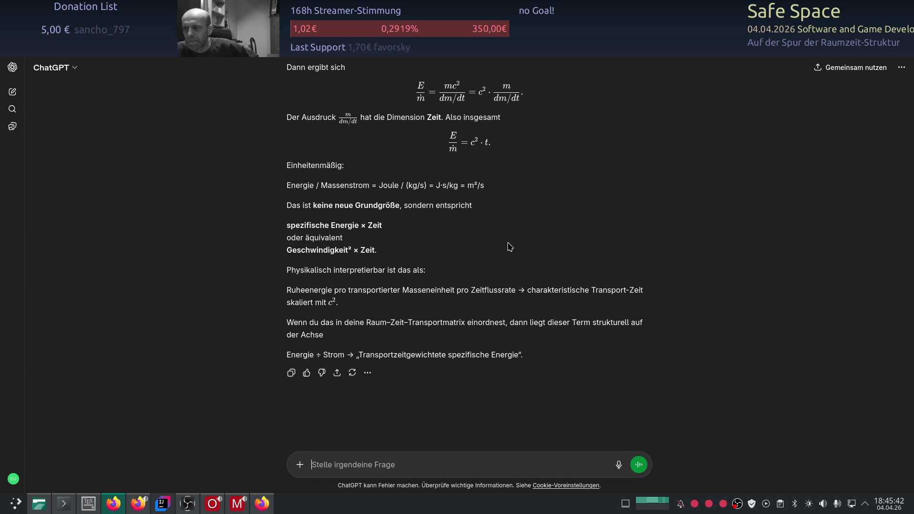
- Reread the rest-energy question and E/ṁ = c²·t derivation, then return to the physics matrix sheet
scroll(510, 246, up, 5)
scroll(550, 271, down, 1)
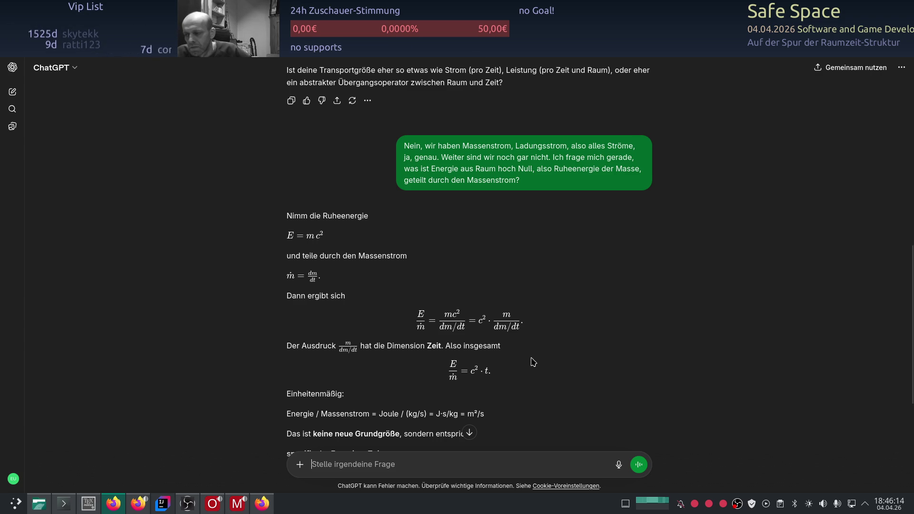
scroll(533, 363, down, 2)
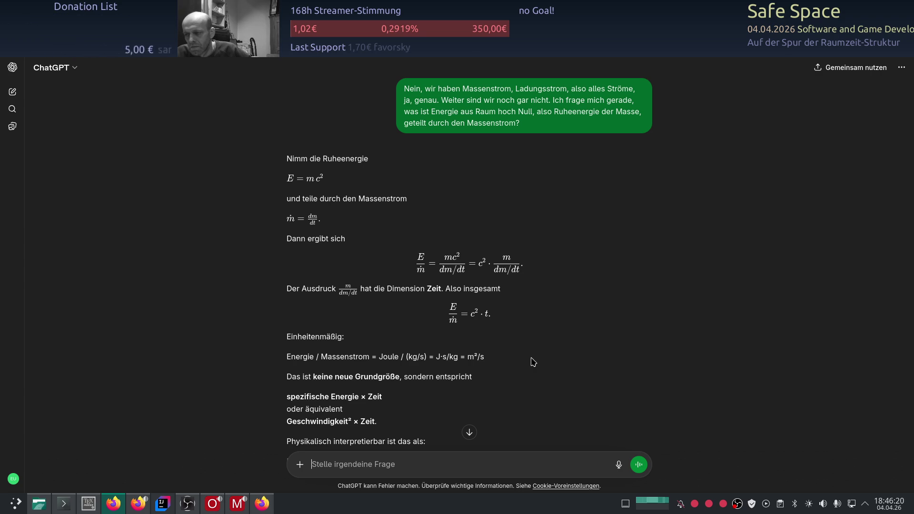
scroll(533, 362, down, 2)
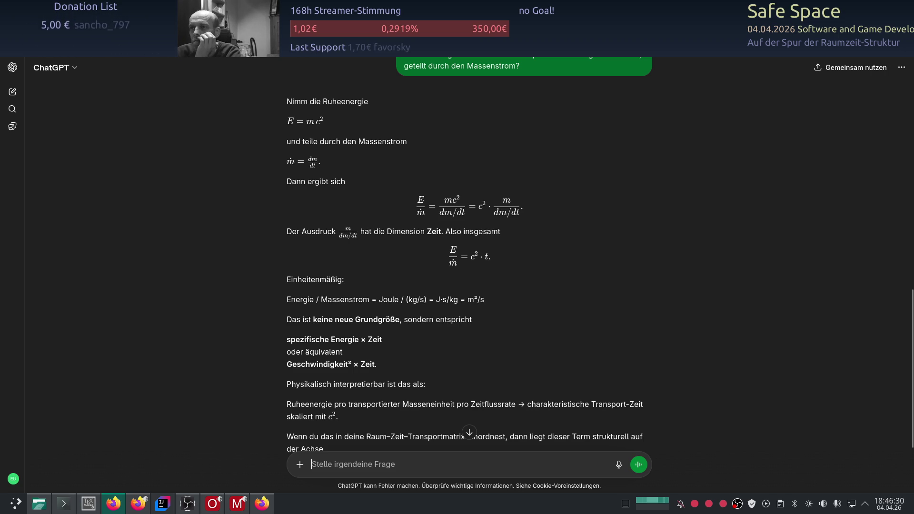
key(alt+Tab)
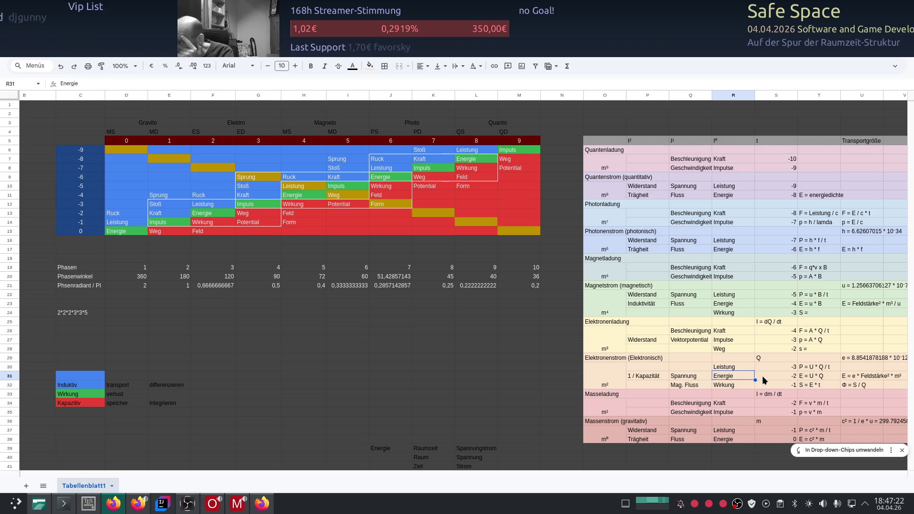
- Scroll Tabellenblatt1 until the Bestand, Strom and Transportgröße tables are fully visible
scroll(761, 381, down, 1)
scroll(686, 384, up, 1)
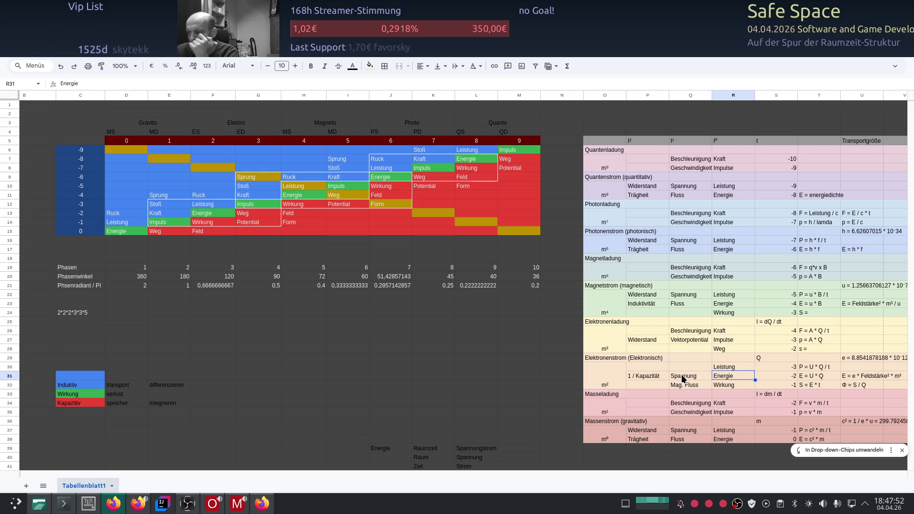
scroll(682, 378, down, 3)
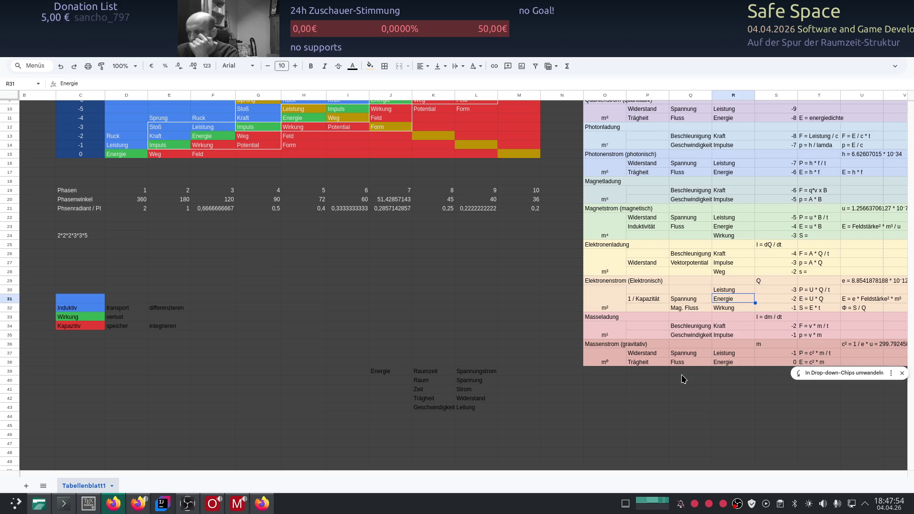
scroll(682, 378, up, 2)
click(737, 431)
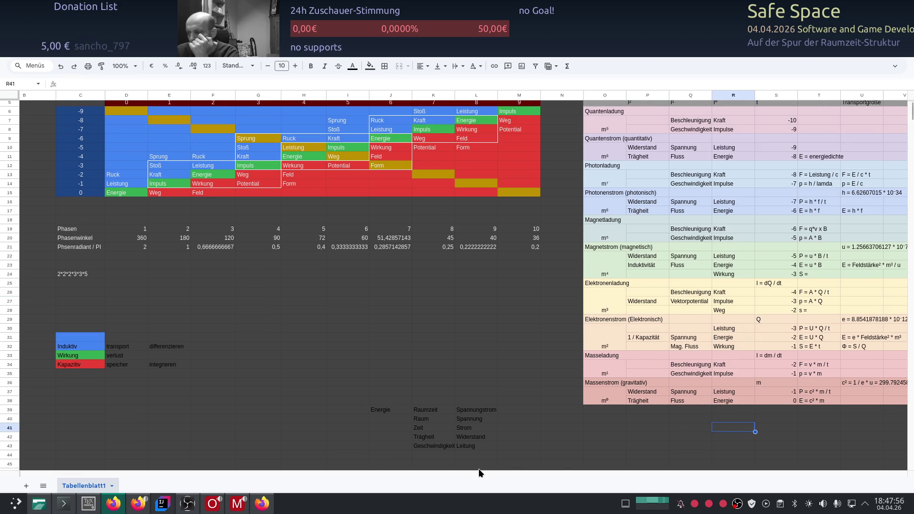
drag(167, 473, 365, 474)
scroll(418, 438, up, 2)
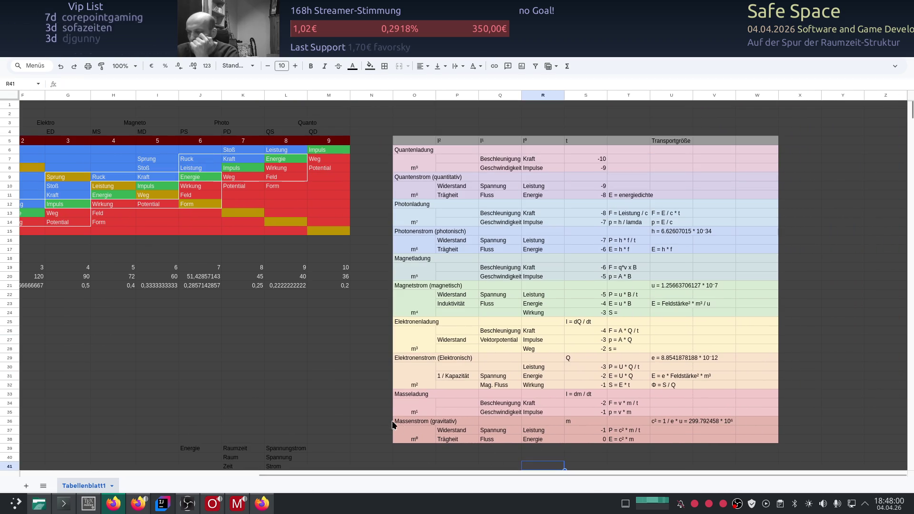
click(807, 350)
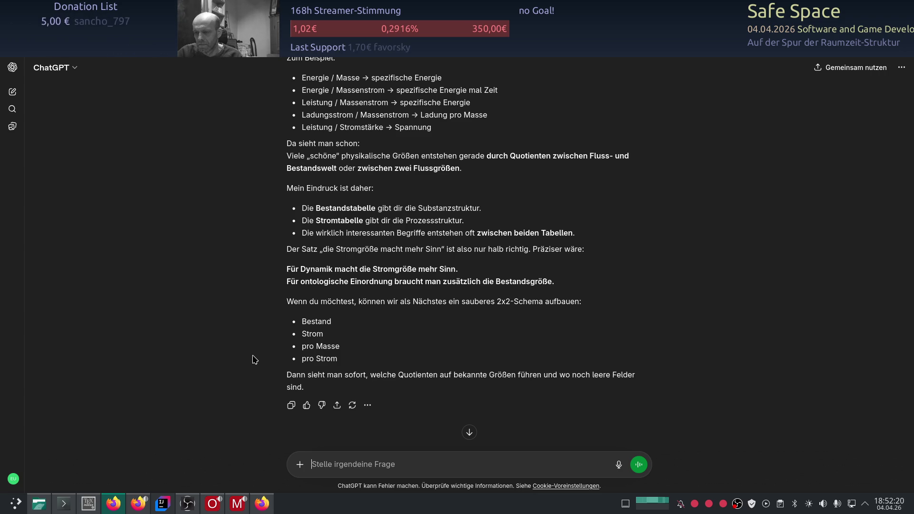
scroll(254, 359, up, 3)
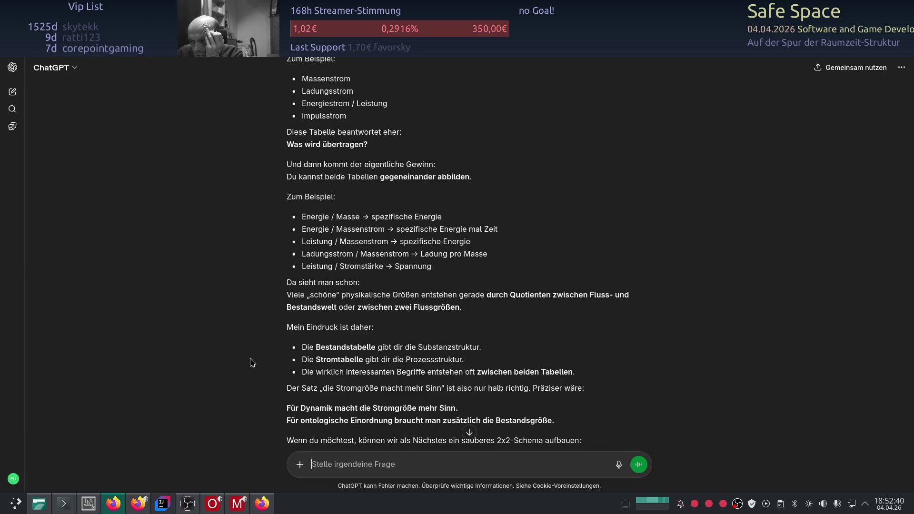
scroll(252, 362, up, 10)
scroll(252, 363, up, 4)
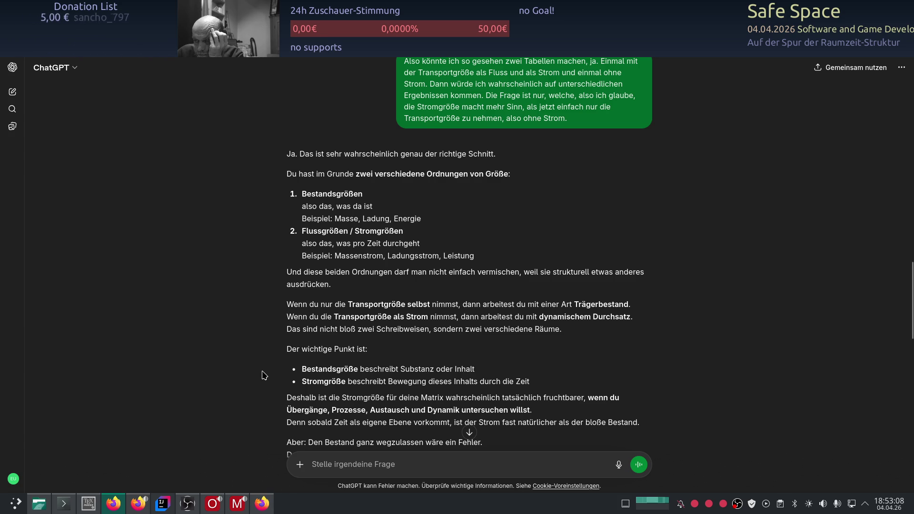
scroll(264, 375, down, 2)
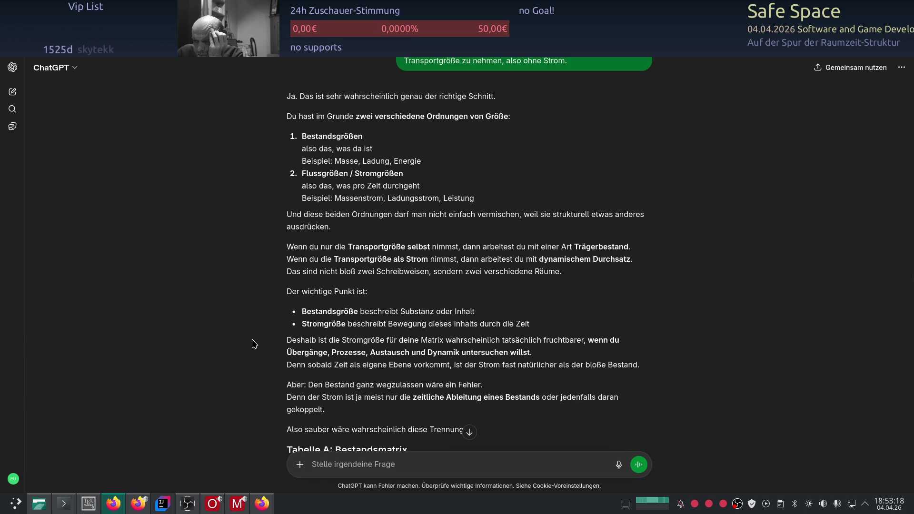
scroll(254, 343, down, 2)
scroll(253, 343, down, 4)
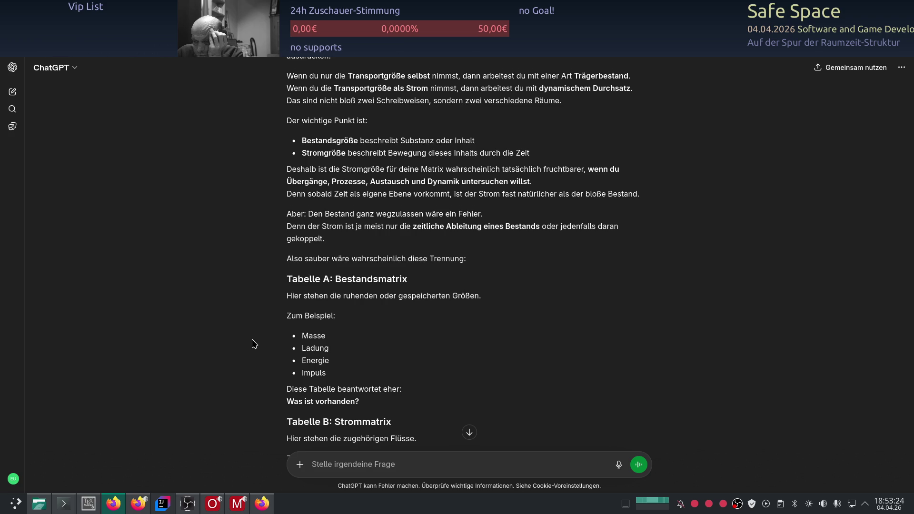
scroll(253, 343, down, 2)
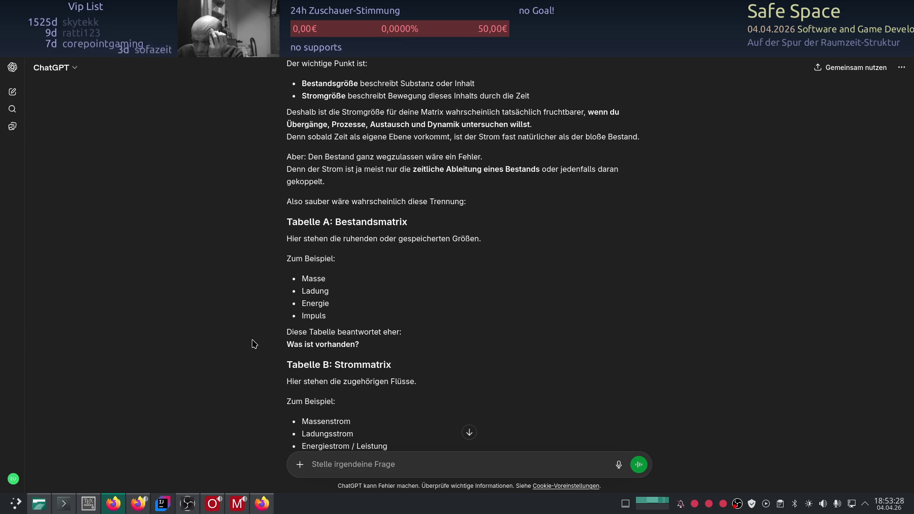
scroll(254, 343, down, 2)
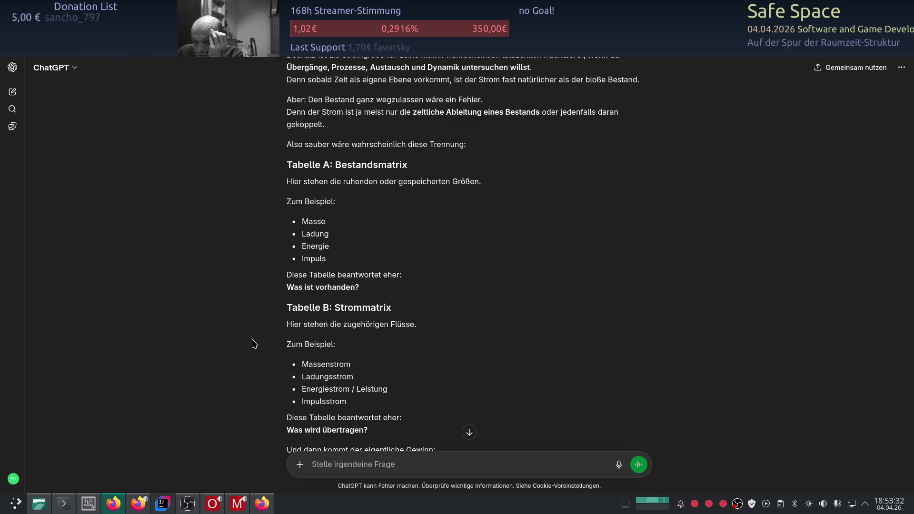
scroll(254, 343, down, 2)
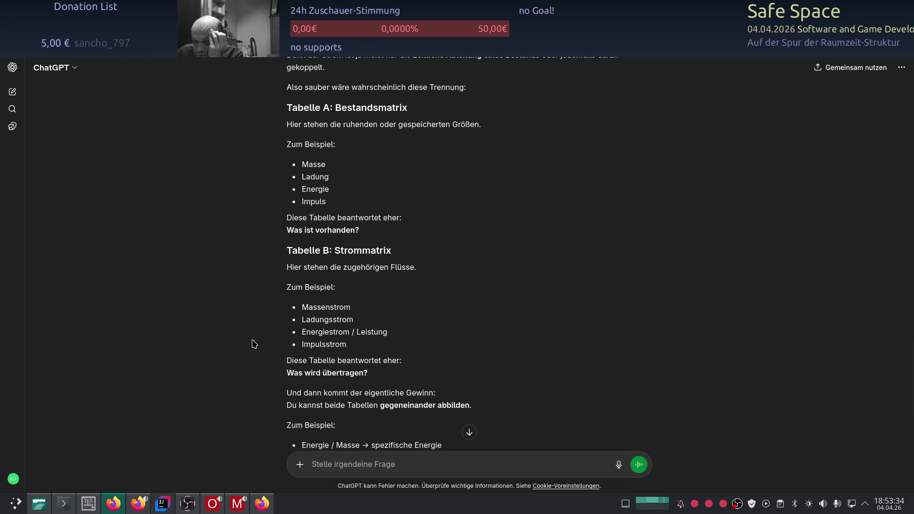
scroll(254, 343, down, 2)
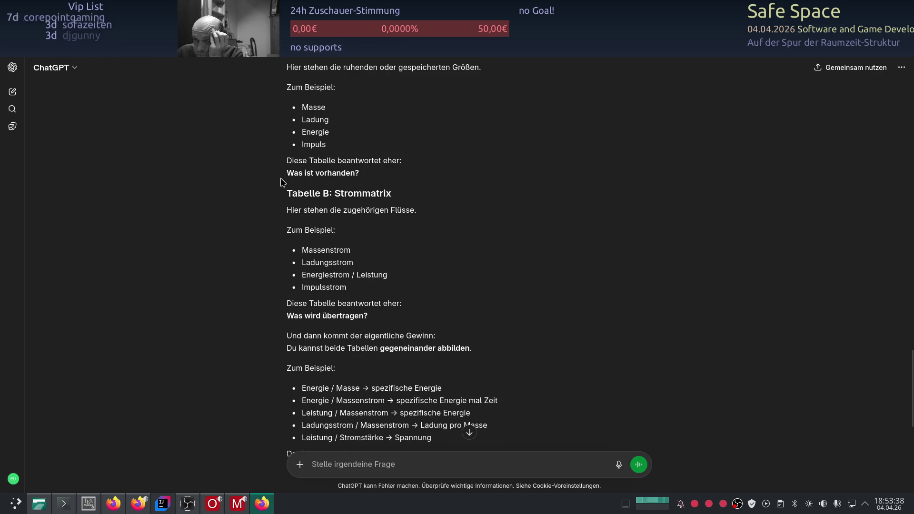
click(264, 504)
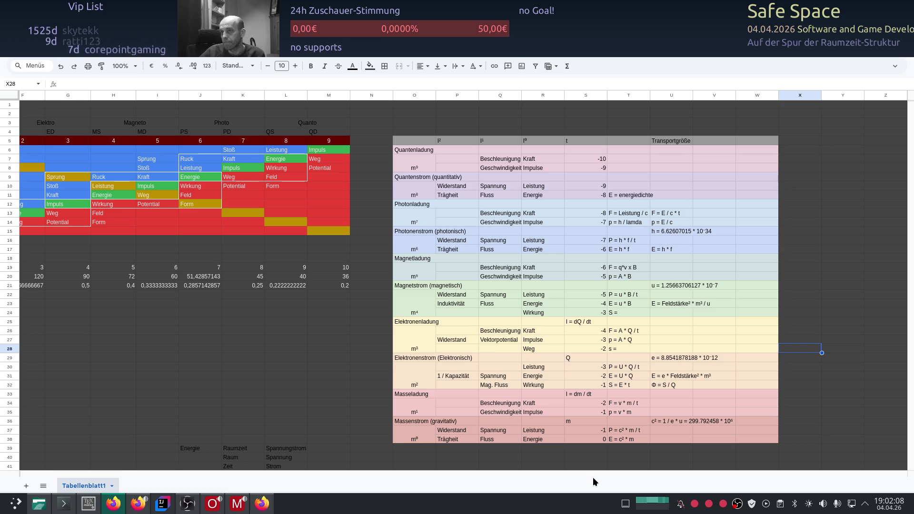
- Back in ChatGPT, load the conversation separating momentum (Impuls) from mass flow (Massenstrom)
key(alt+Tab)
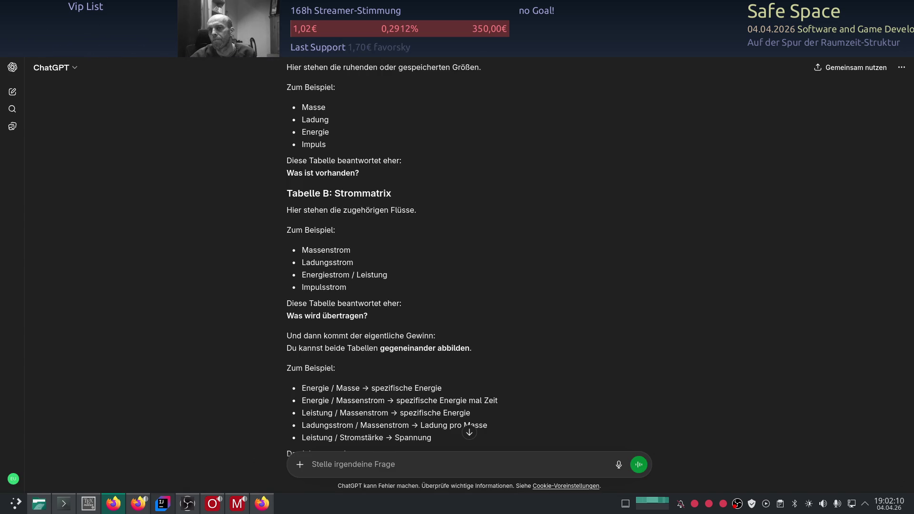
click(12, 91)
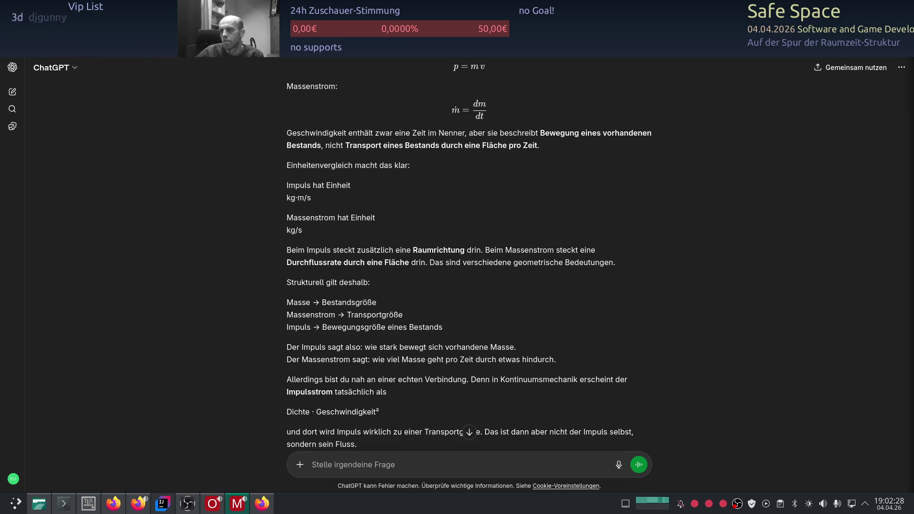
- Scroll up to the answer contrasting Impuls in kg·m/s with Massenstrom in kg/s
scroll(675, 249, up, 3)
scroll(675, 249, down, 2)
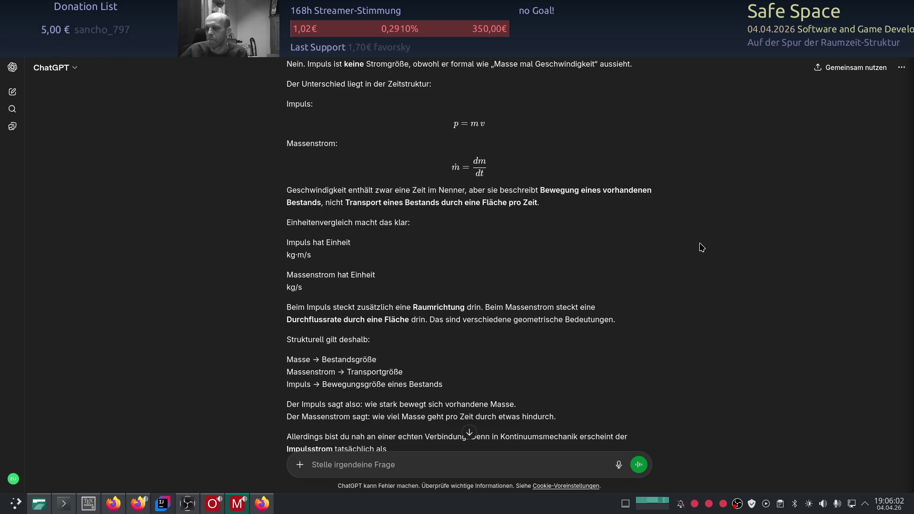
- Reload ChatGPT and read the E/ṁ² answer giving m²/kg as area per mass
scroll(622, 256, down, 3)
key(F5)
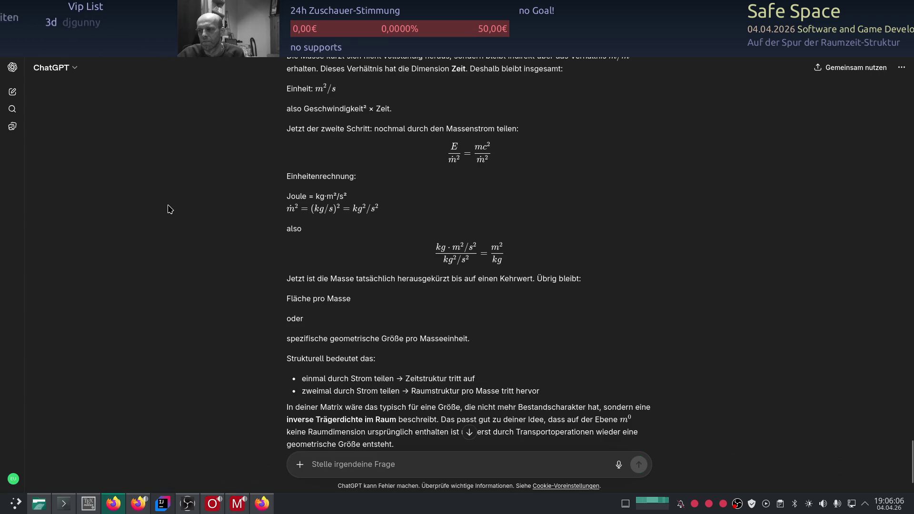
scroll(171, 212, up, 3)
scroll(267, 237, up, 2)
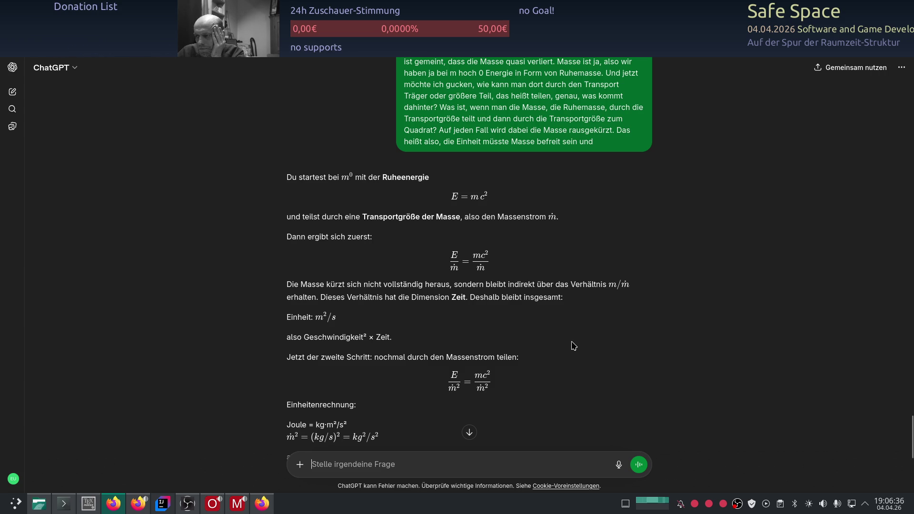
scroll(580, 335, down, 6)
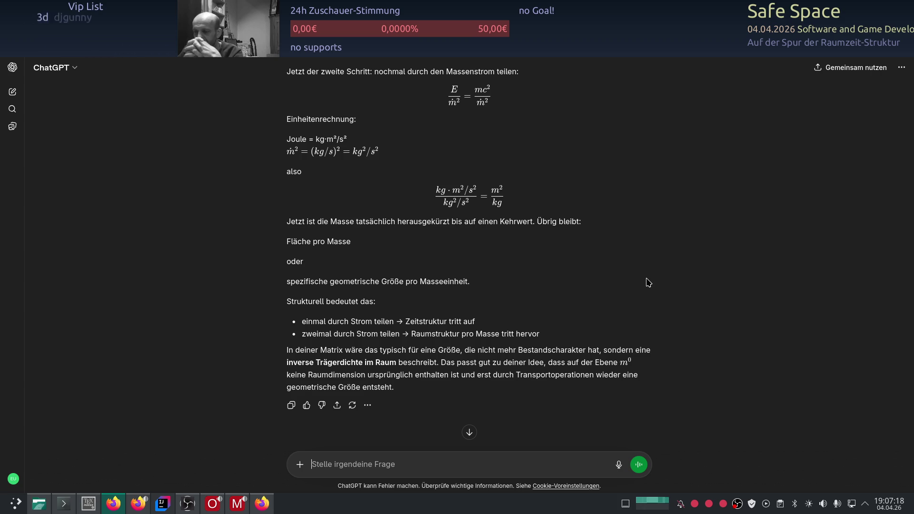
scroll(637, 289, up, 2)
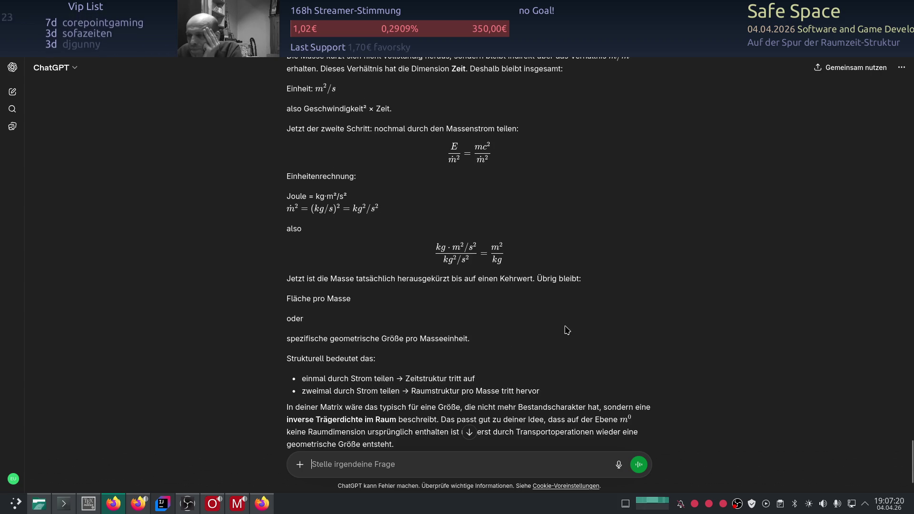
scroll(548, 325, up, 4)
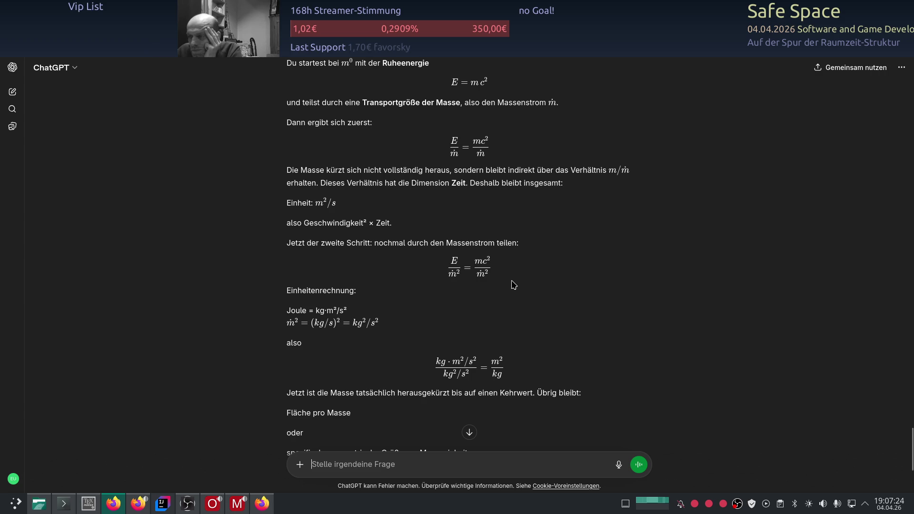
scroll(516, 300, up, 6)
scroll(518, 316, down, 2)
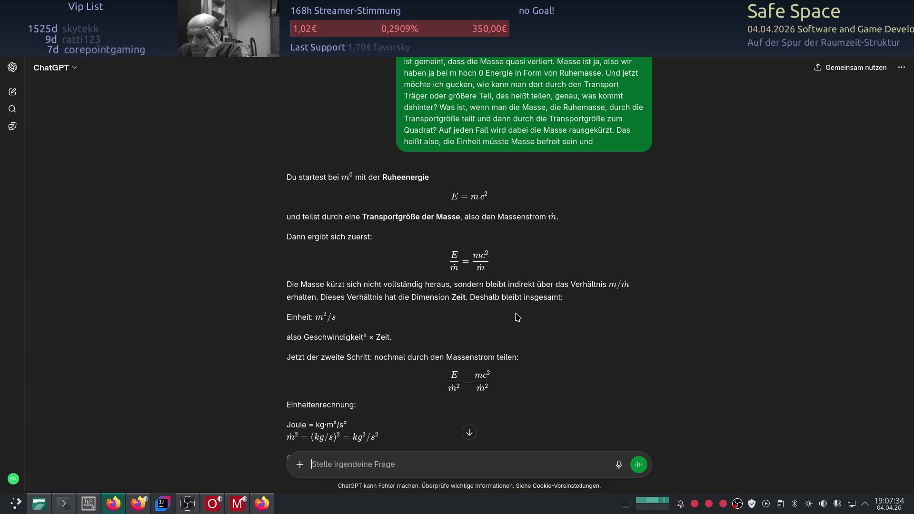
scroll(517, 317, down, 3)
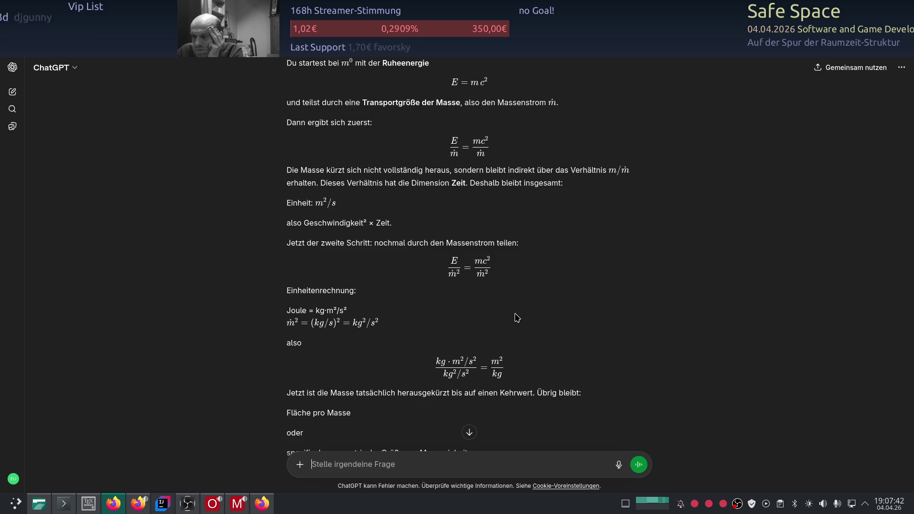
scroll(517, 317, down, 4)
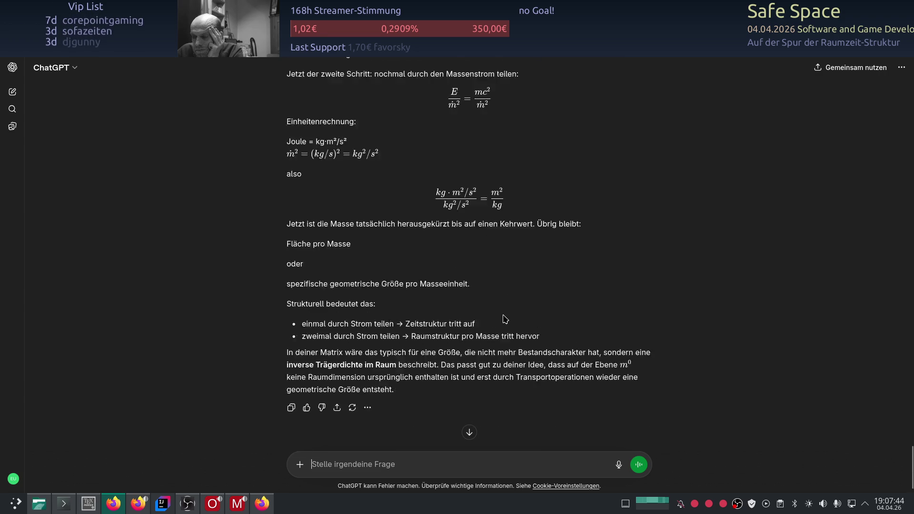
scroll(505, 319, down, 2)
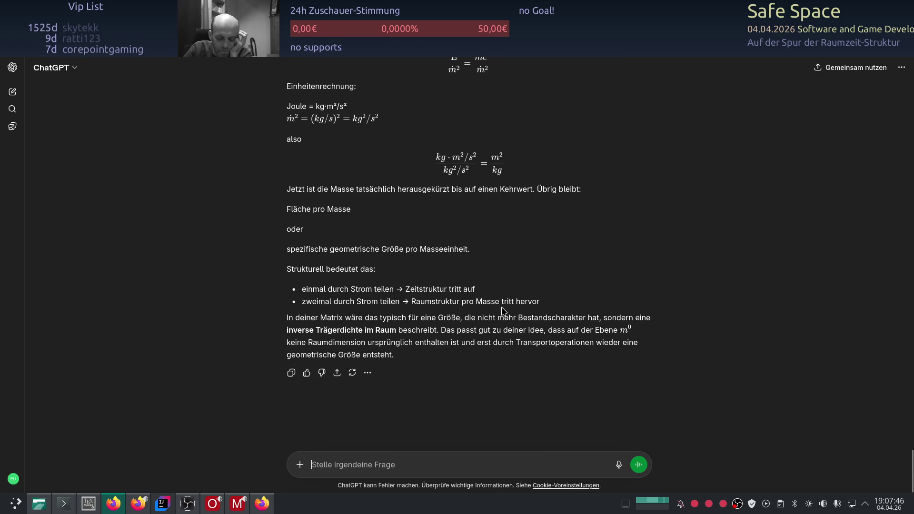
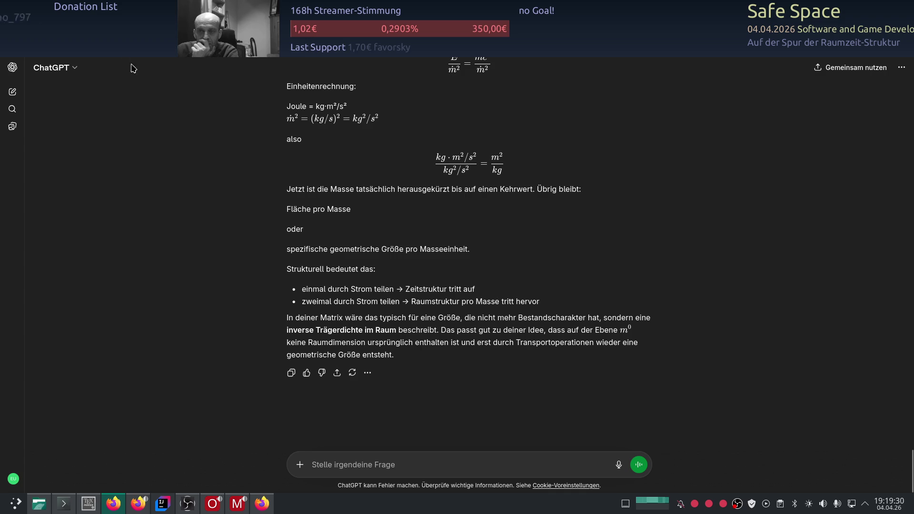
- Start a new chat and read down the reply on mass having no direct counterpart, with dark energy as counter-behaviour
click(12, 92)
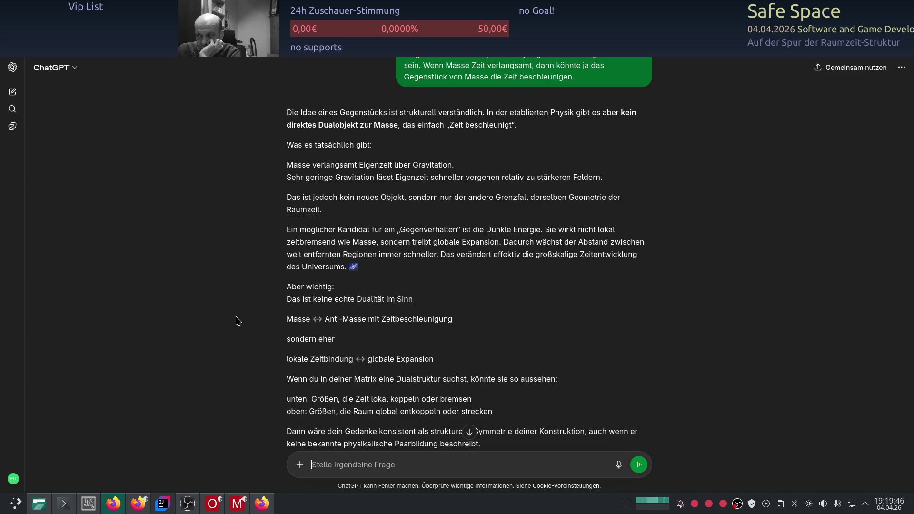
scroll(238, 321, down, 1)
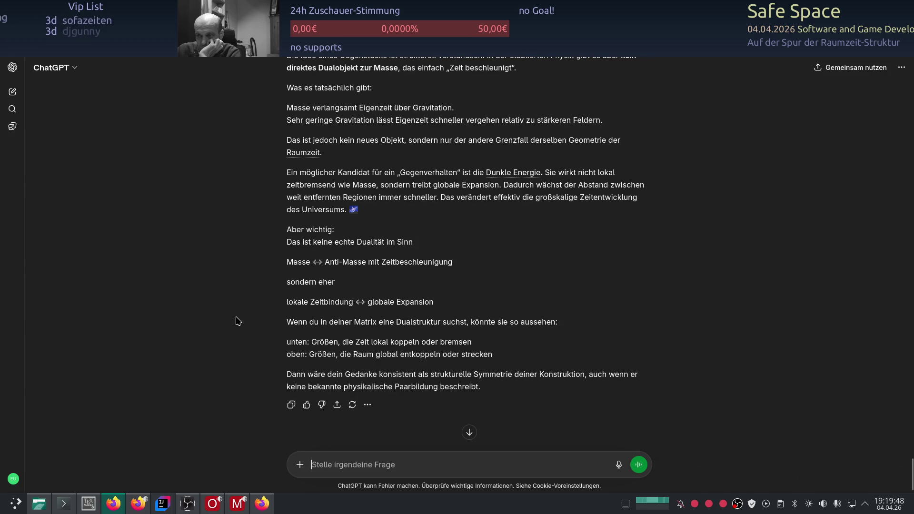